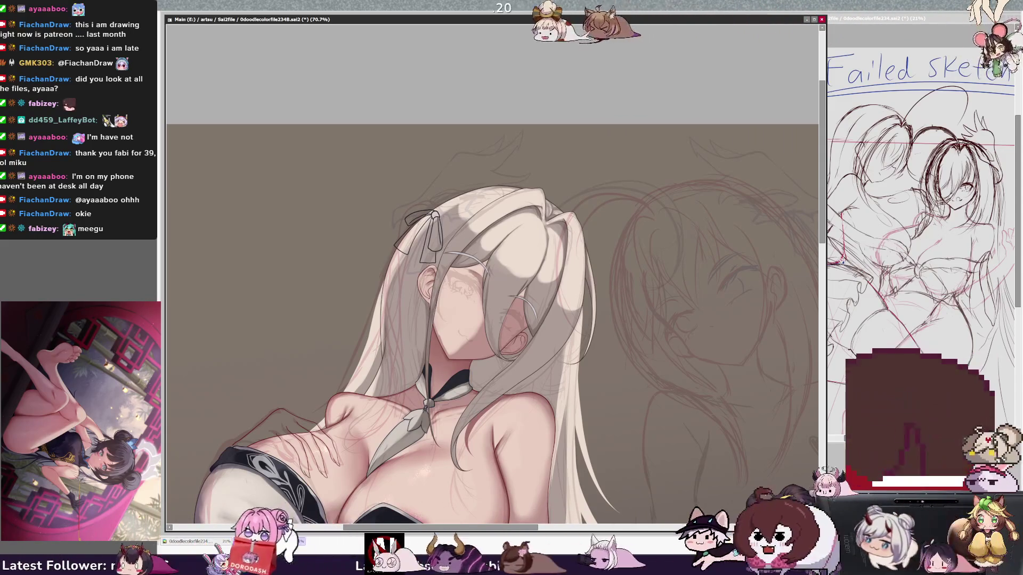
- Mirror the canvas horizontally to check the drawing, then flip it back to normal
key(h)
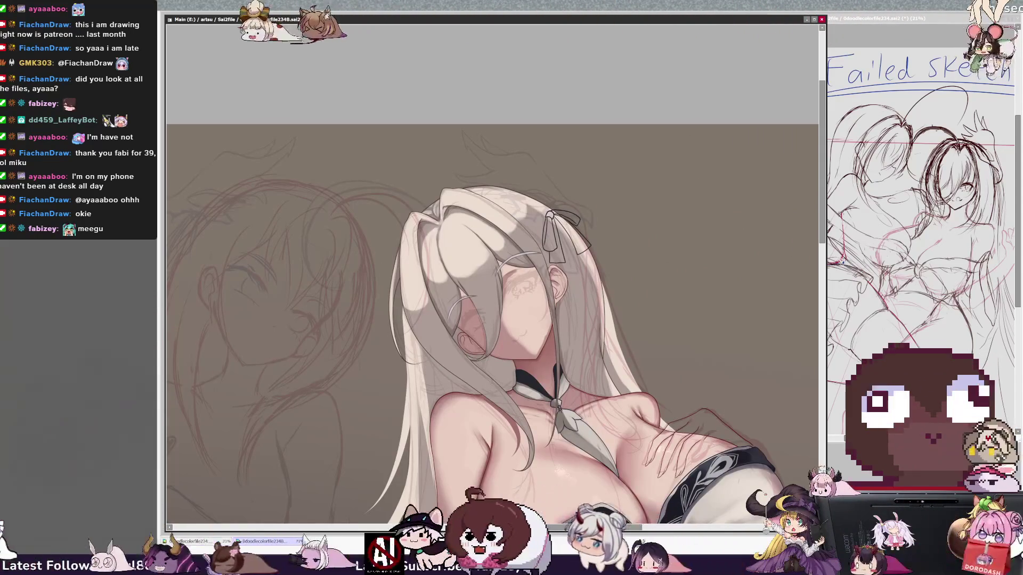
key(h)
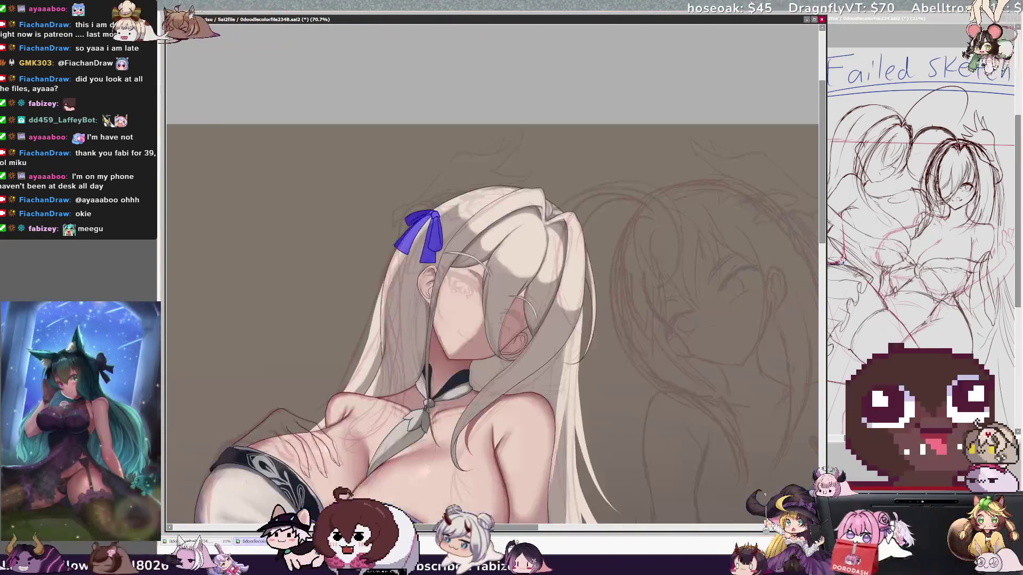
- Turn the hair ribbon from blue to black and shrink the brush for its folds
key(ctrl+z)
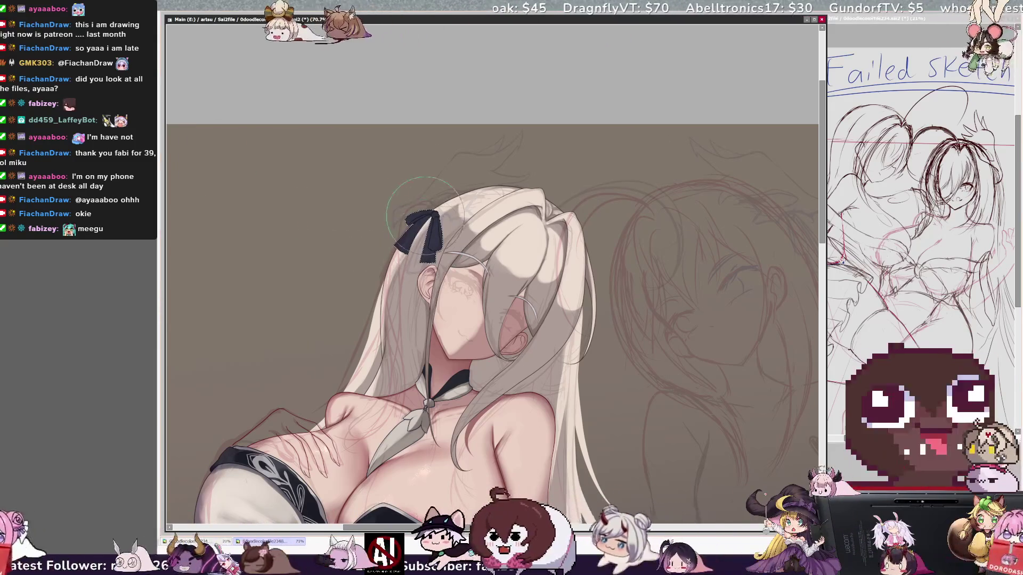
key(bracketleft)
key(bracketleft)
key(bracketleft)
key(bracketleft)
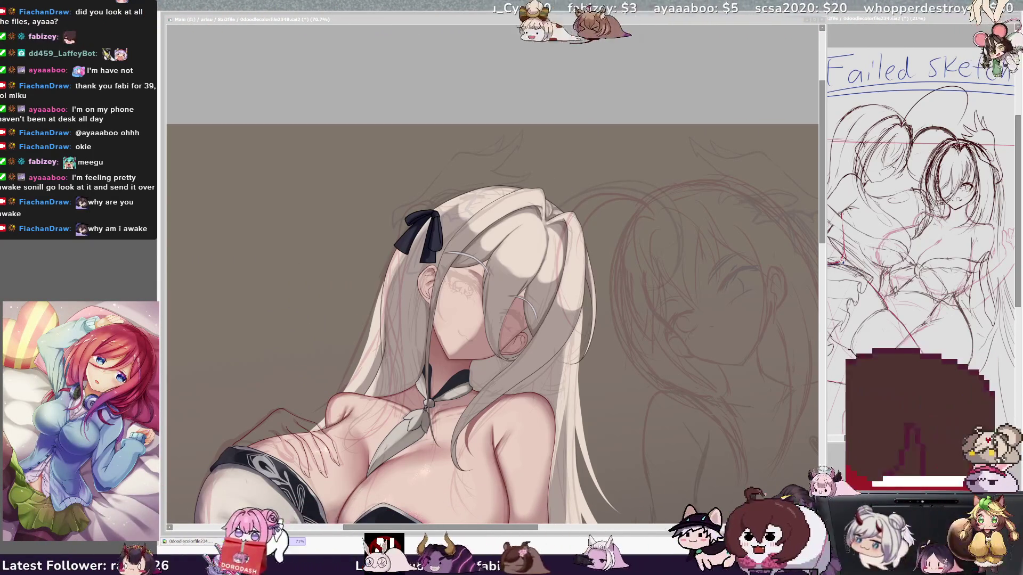
- Mirror the canvas and shrink the brush to size 34, then 23, for chest shading
scroll(492, 320, down, 3)
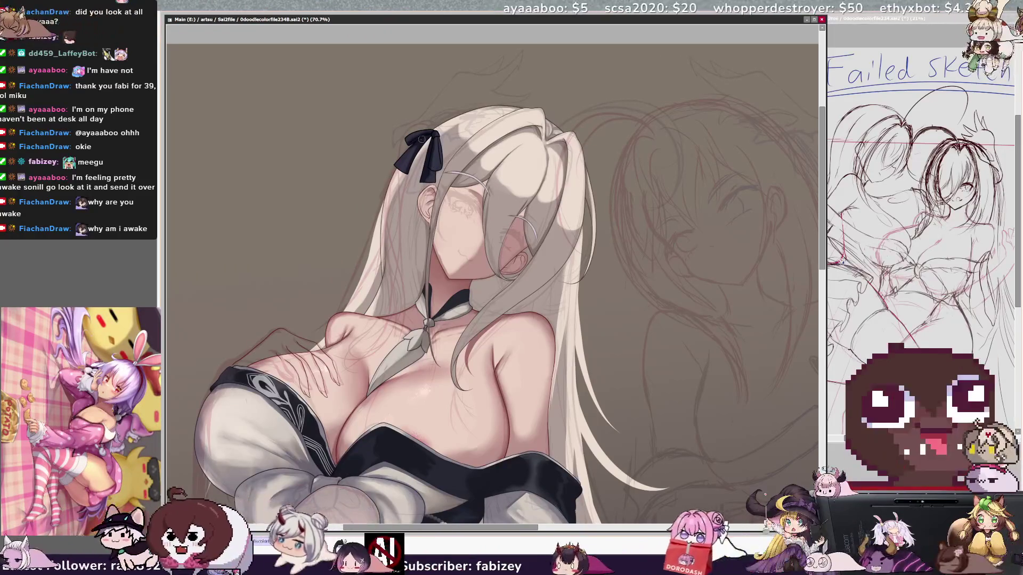
key(h)
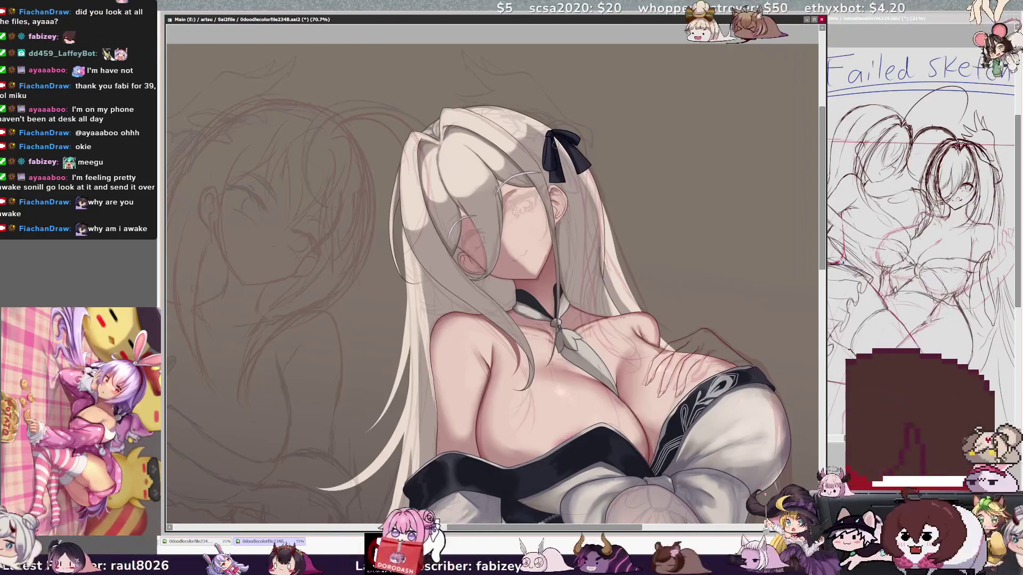
key(bracketleft)
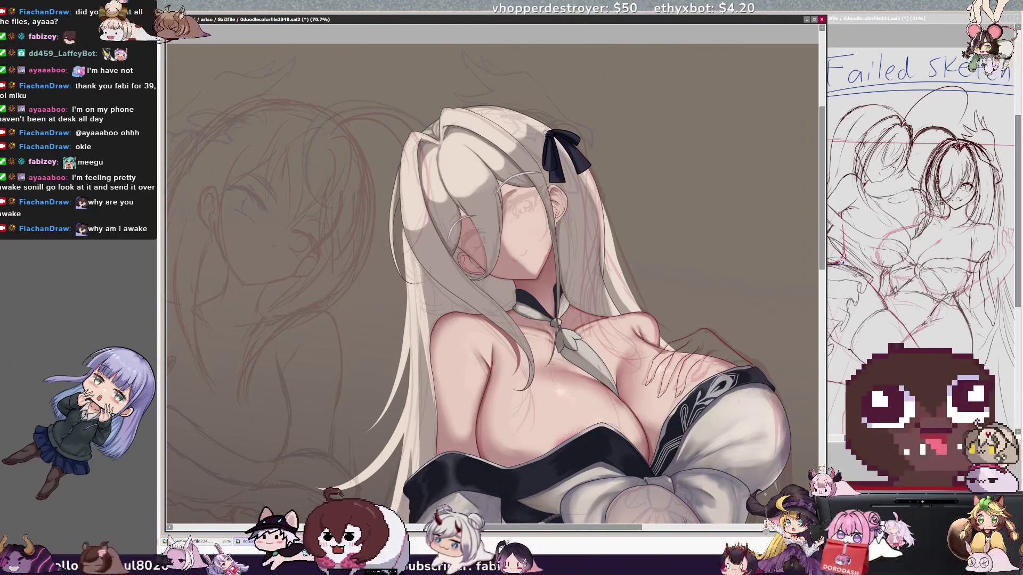
key(bracketleft)
key(bracketleft)
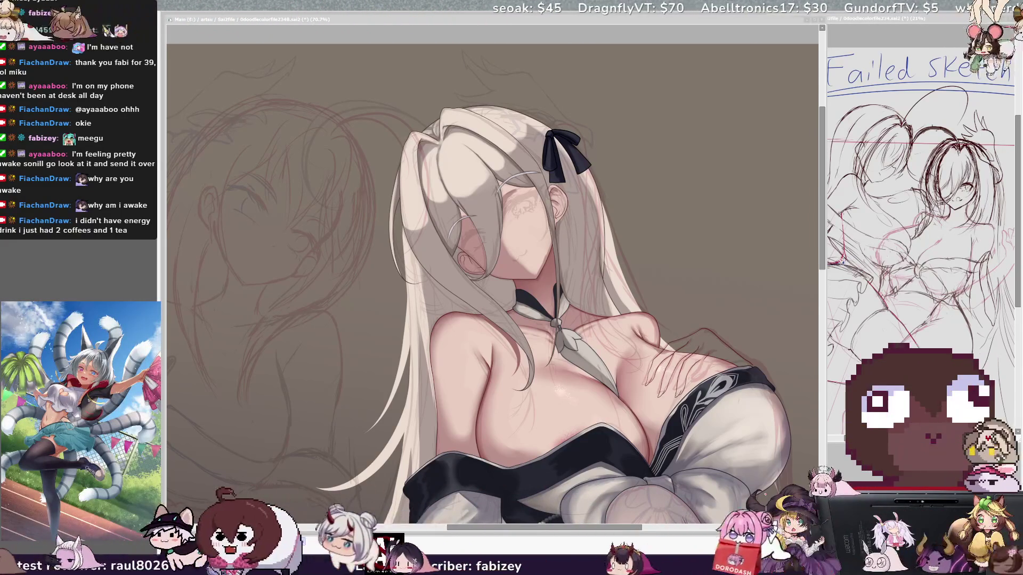
key(alt+Tab)
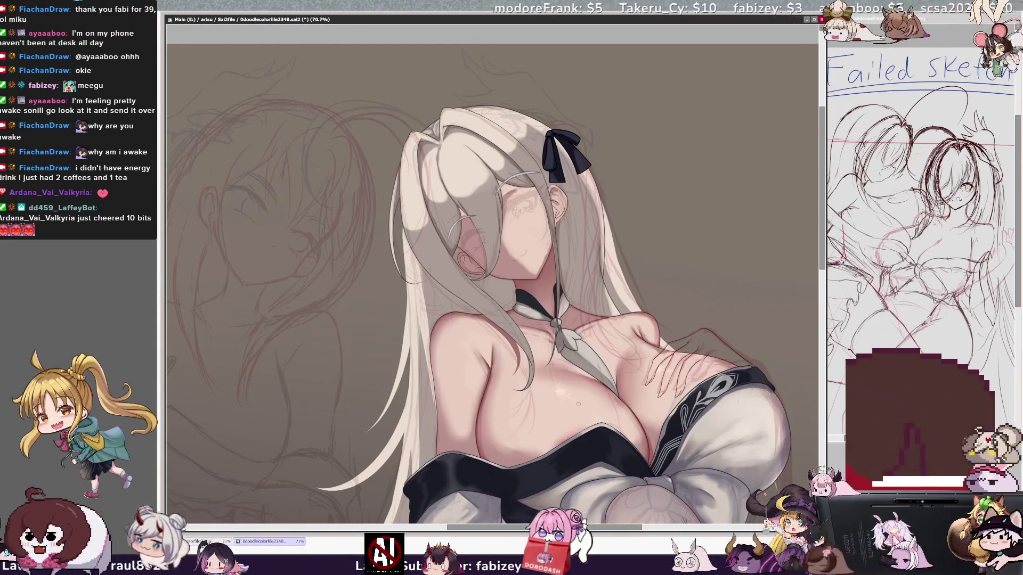
scroll(570, 409, down, 3)
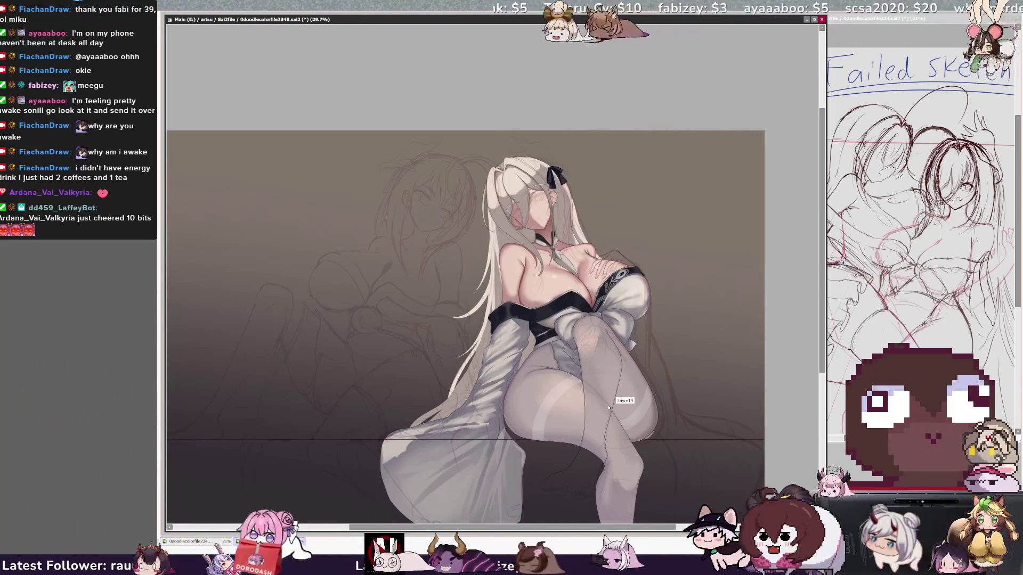
scroll(608, 408, up, 2)
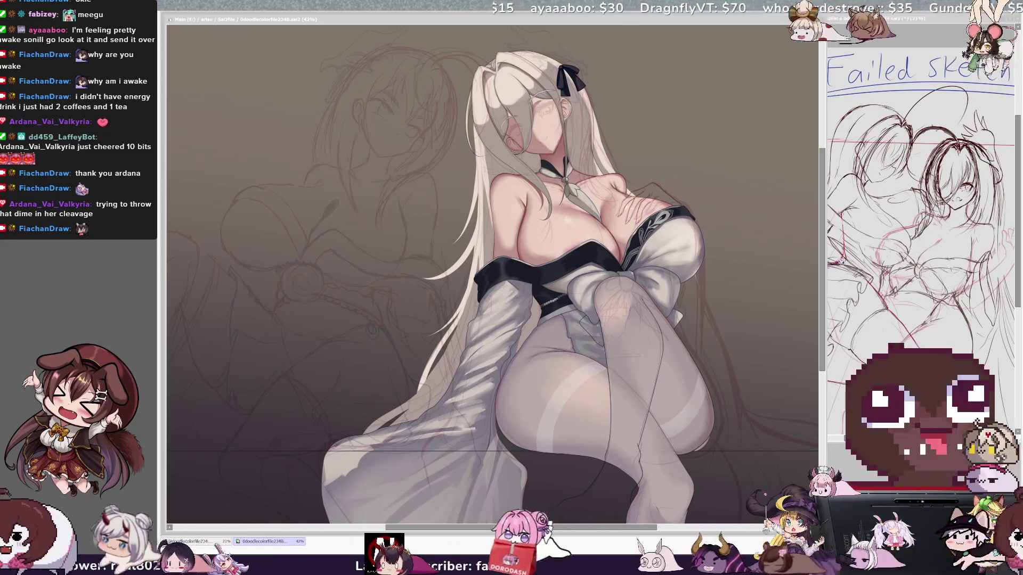
- Zoom in to 100% on the head to detail the ribbon and hair strands
scroll(492, 274, up, 2)
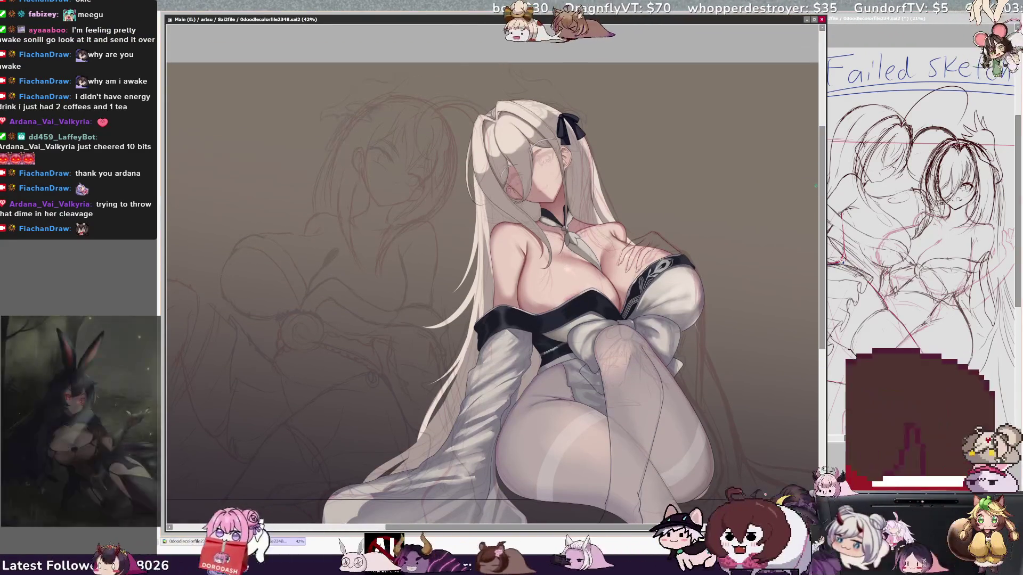
scroll(492, 274, up, 3)
scroll(493, 274, down, 1)
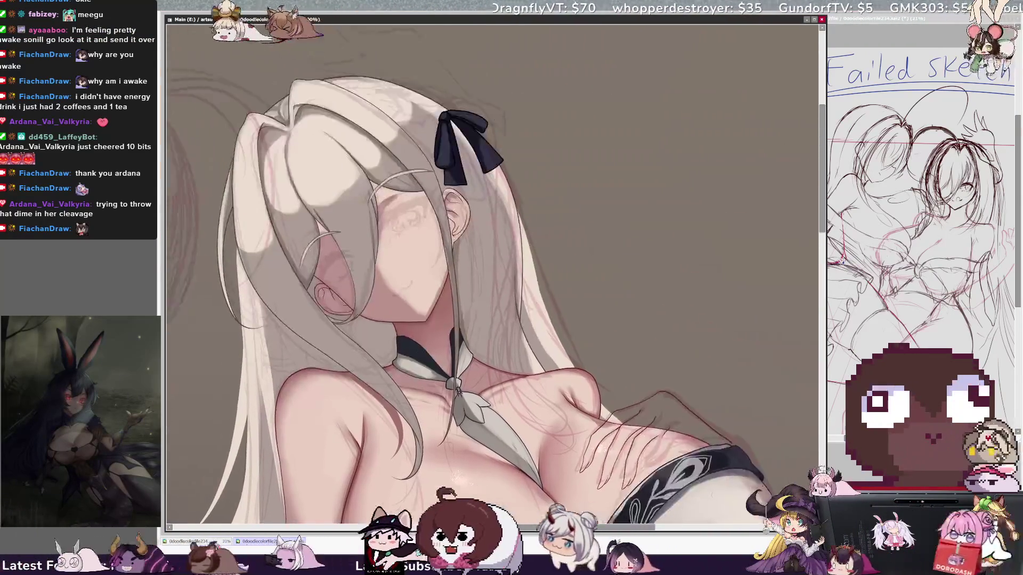
scroll(492, 274, up, 1)
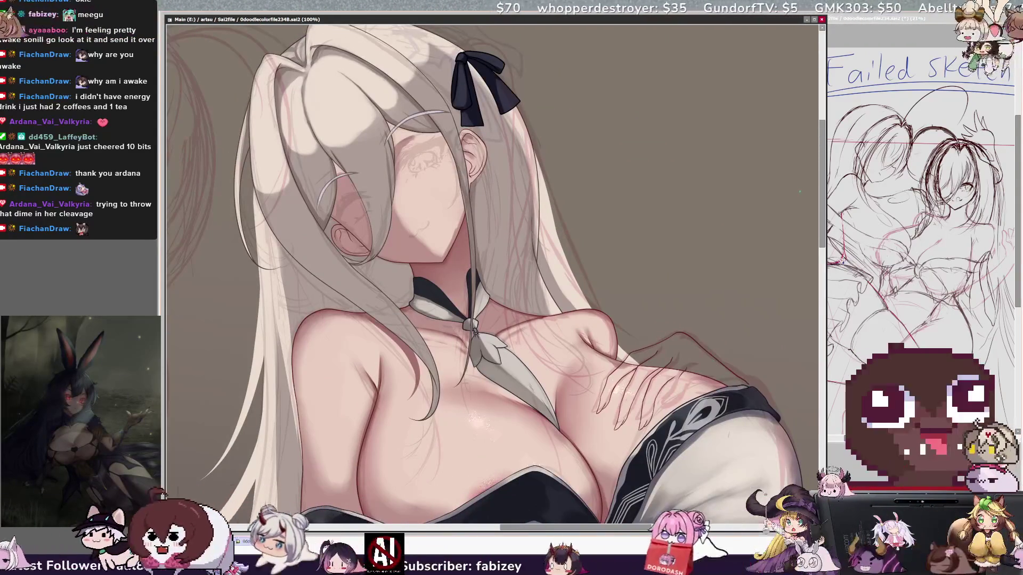
scroll(492, 275, up, 3)
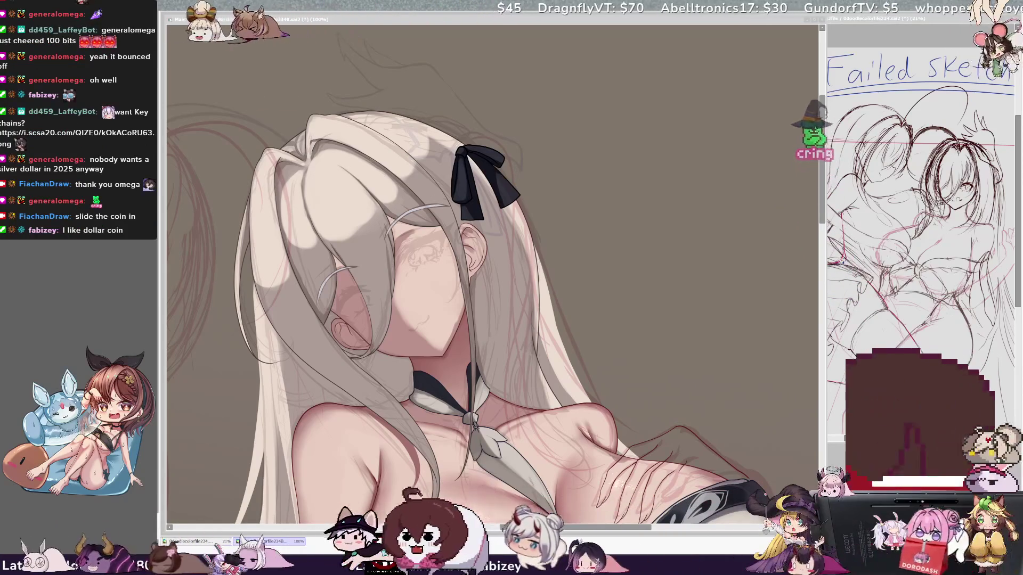
- Resize the brush and soften the white chest highlight, then zoom out to 75%
scroll(436, 109, down, 4)
scroll(436, 109, up, 2)
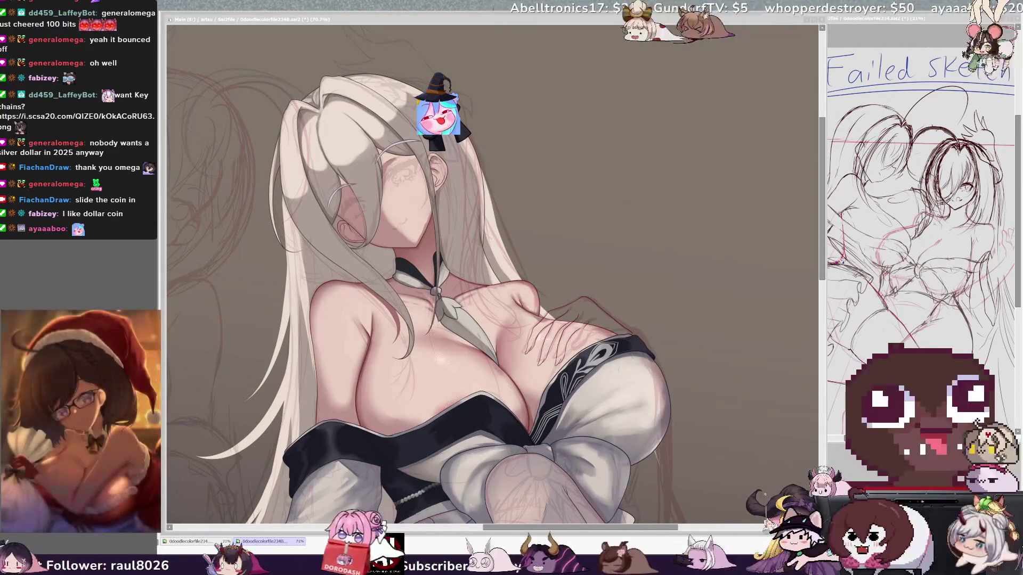
key(alt+Tab)
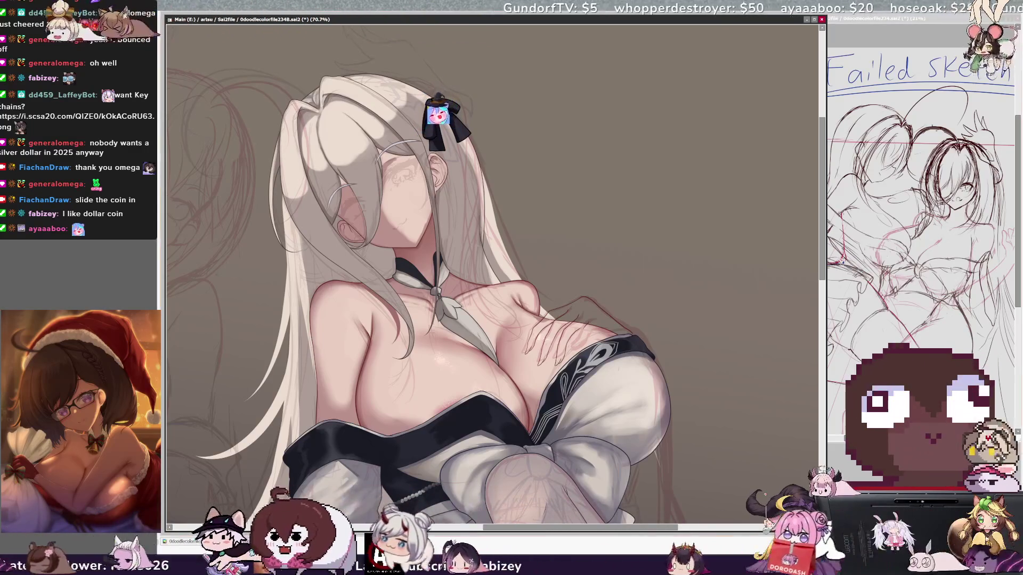
drag(824, 218, 824, 239)
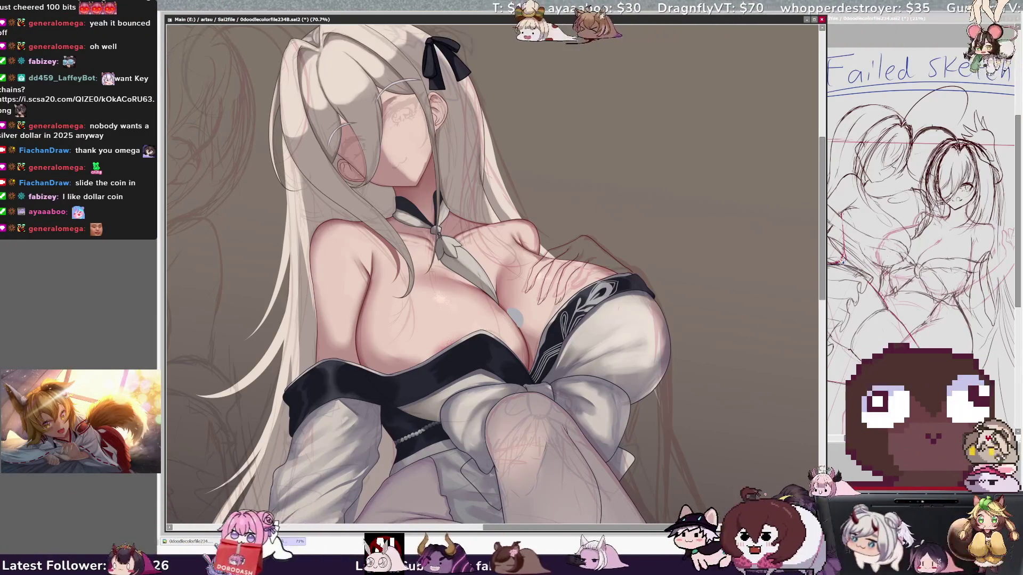
drag(479, 267, 437, 213)
scroll(472, 264, up, 4)
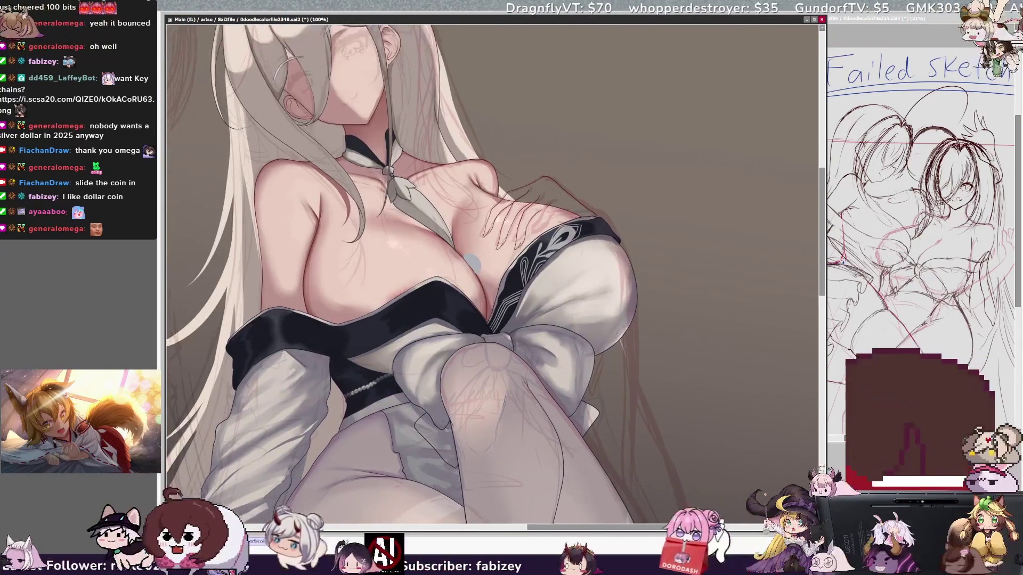
drag(452, 250, 457, 236)
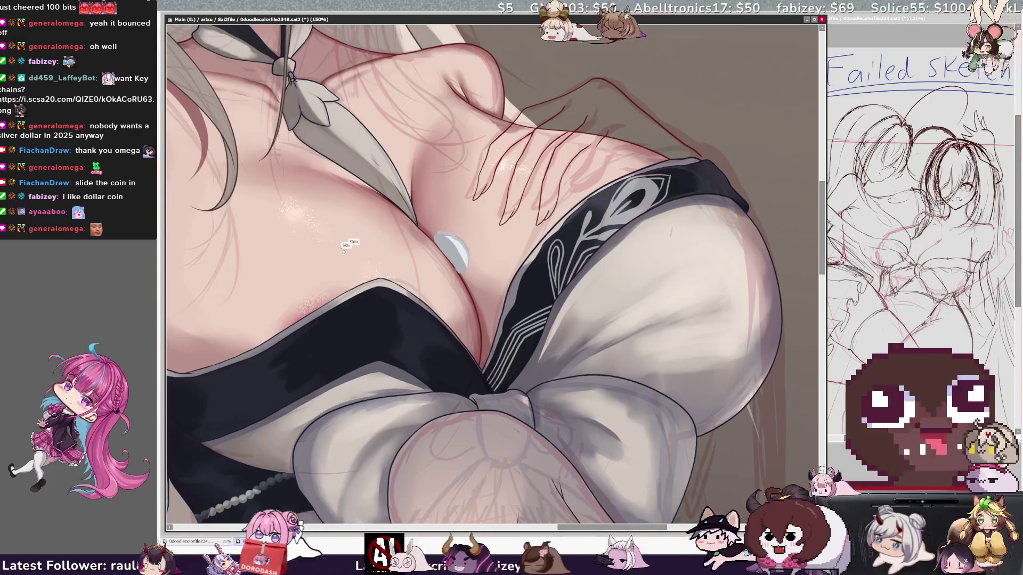
mouse_move(461, 262)
mouse_down()
mouse_move(446, 222)
mouse_move(441, 237)
mouse_up()
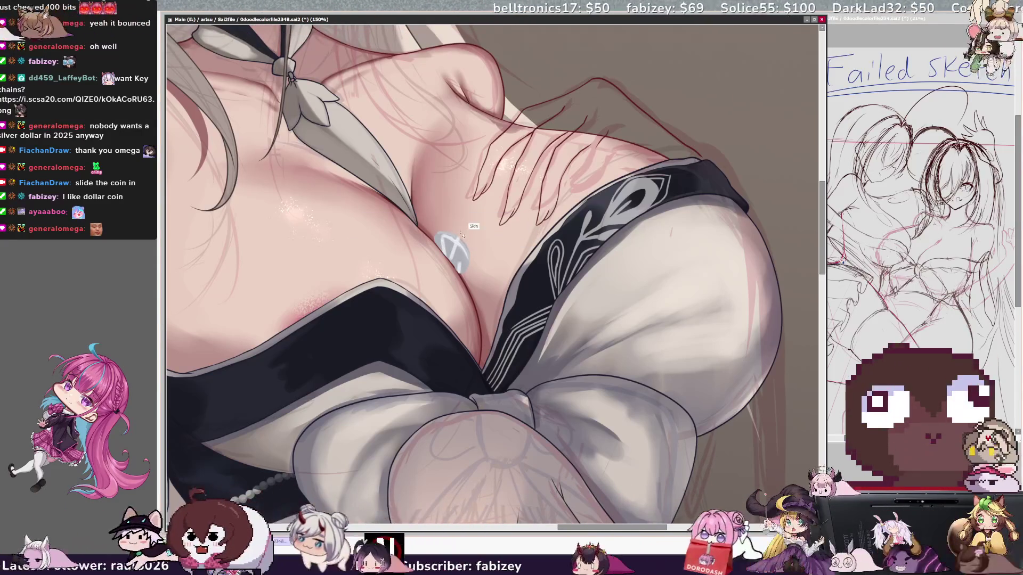
drag(438, 272, 450, 240)
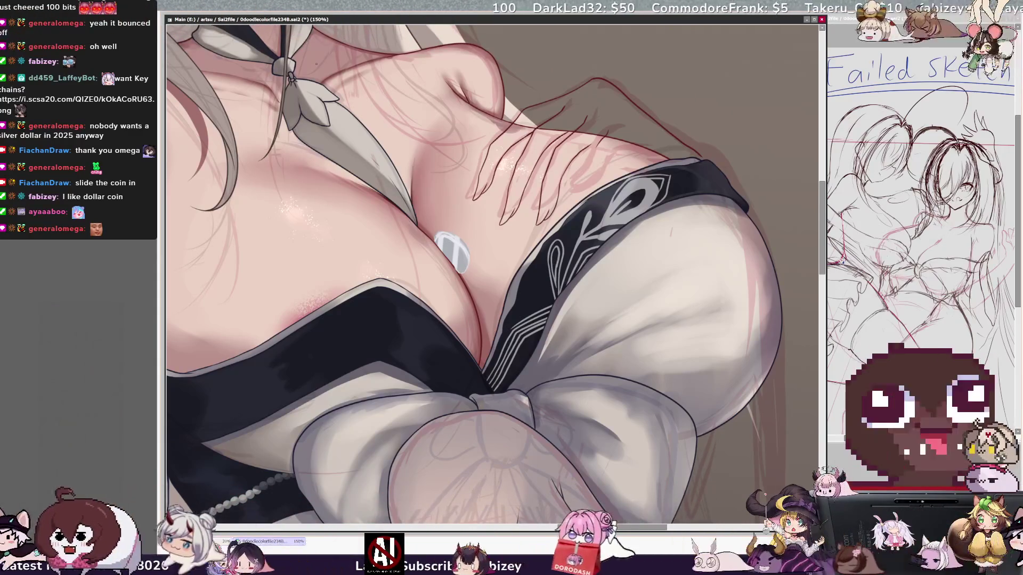
key(minus)
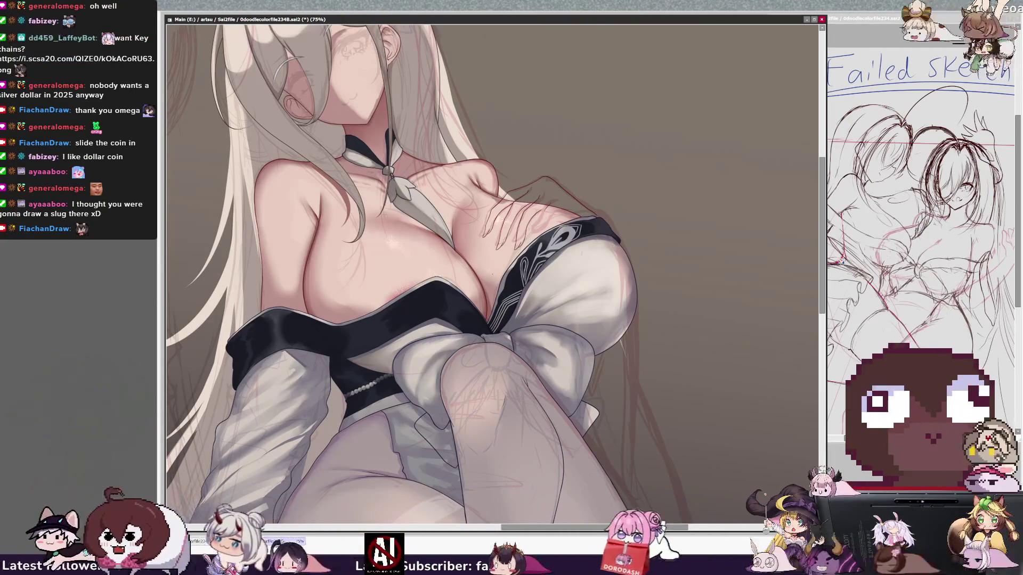
- Pan to the face and black ribbon and zoom in to 150%
drag(479, 267, 538, 421)
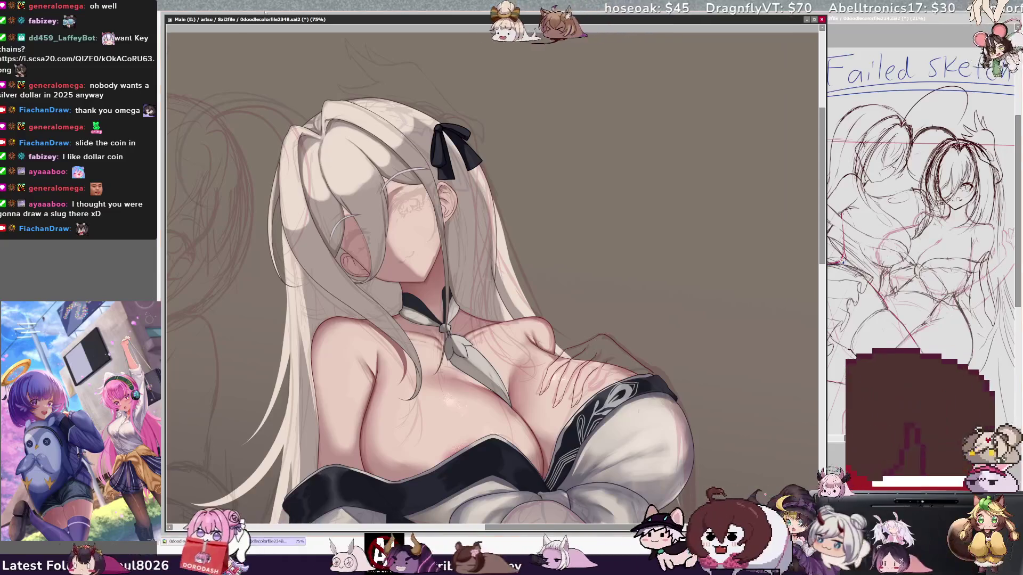
scroll(492, 277, up, 2)
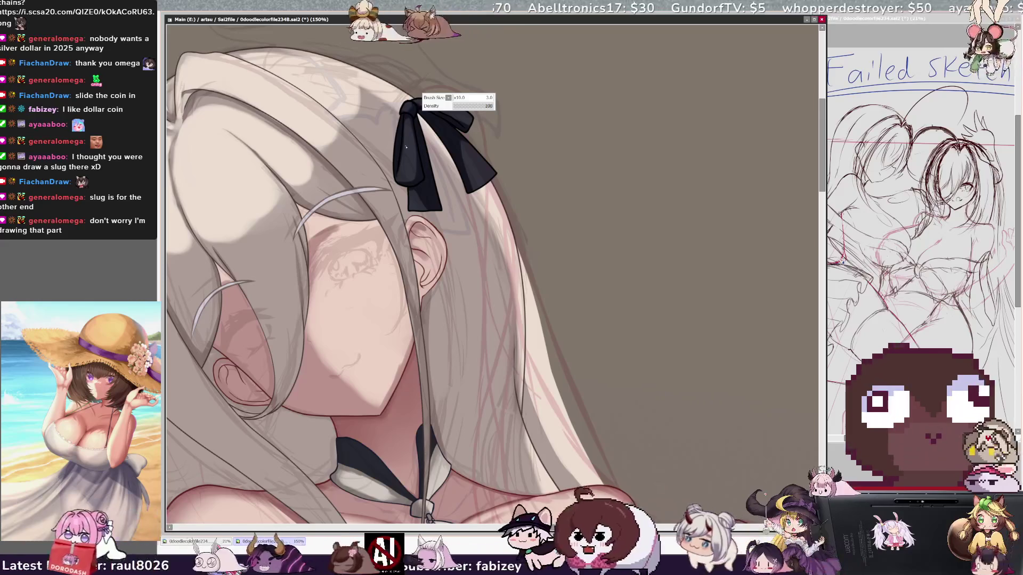
- Paint a white highlight stripe down the ribbon, undoing and redrawing rough strokes
drag(408, 116, 399, 186)
key(ctrl+z)
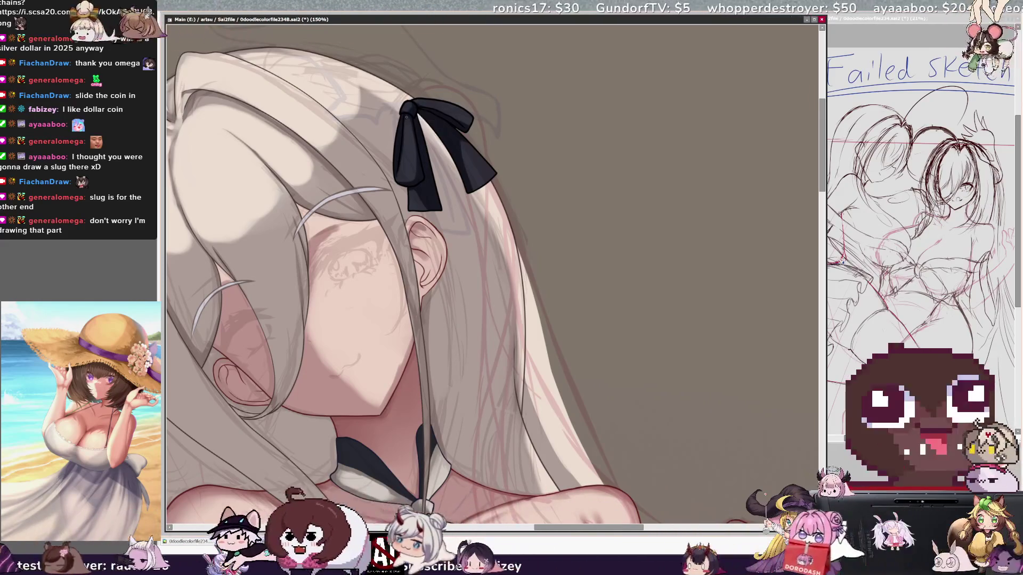
drag(407, 116, 401, 182)
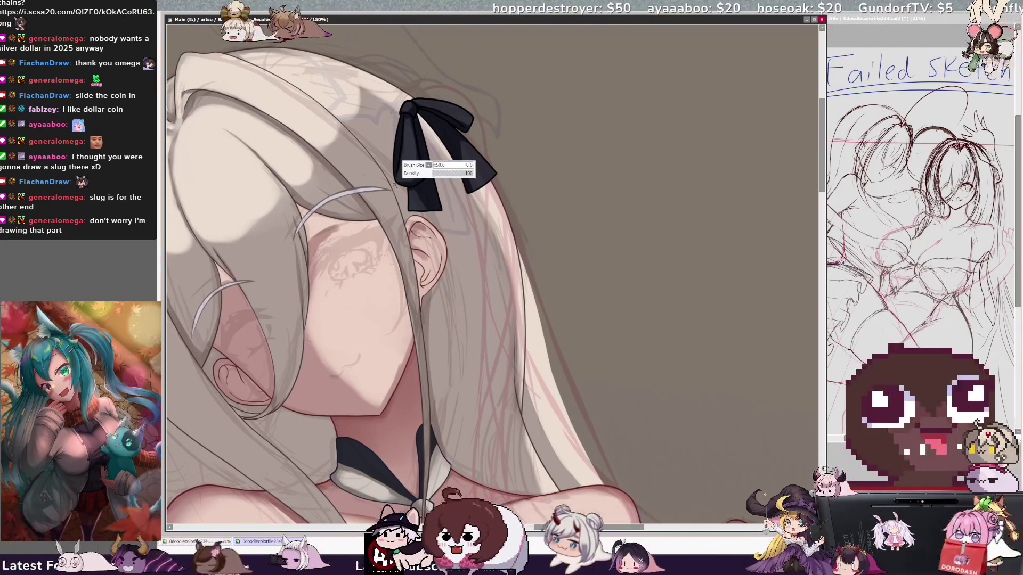
drag(400, 182, 407, 116)
key(ctrl+z)
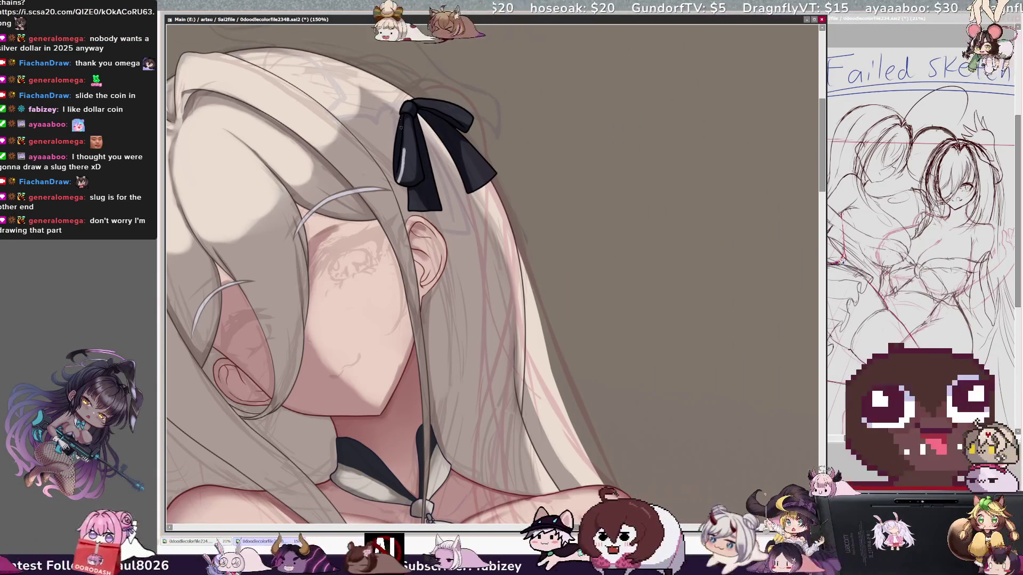
key(ctrl+z)
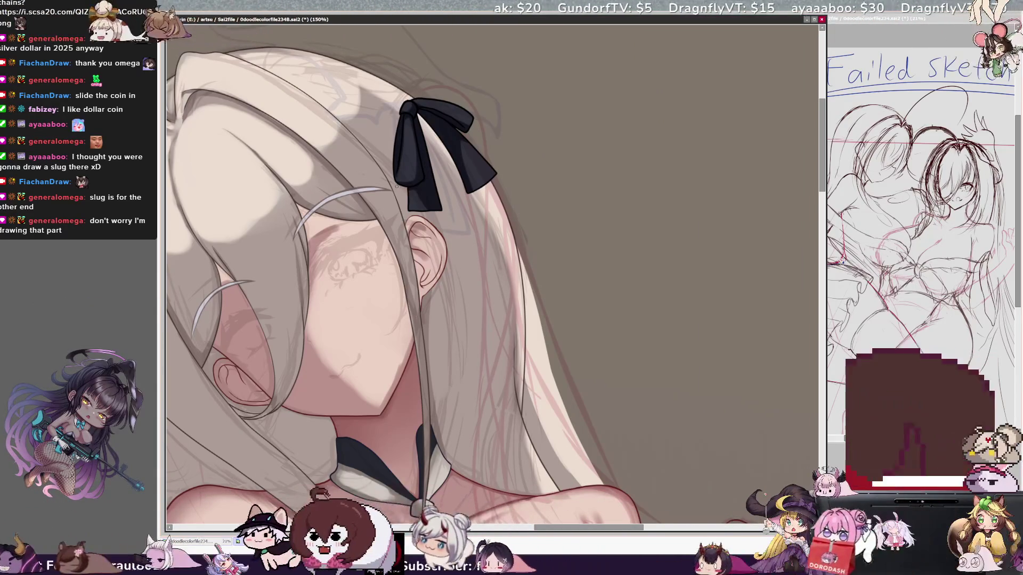
drag(400, 175, 407, 116)
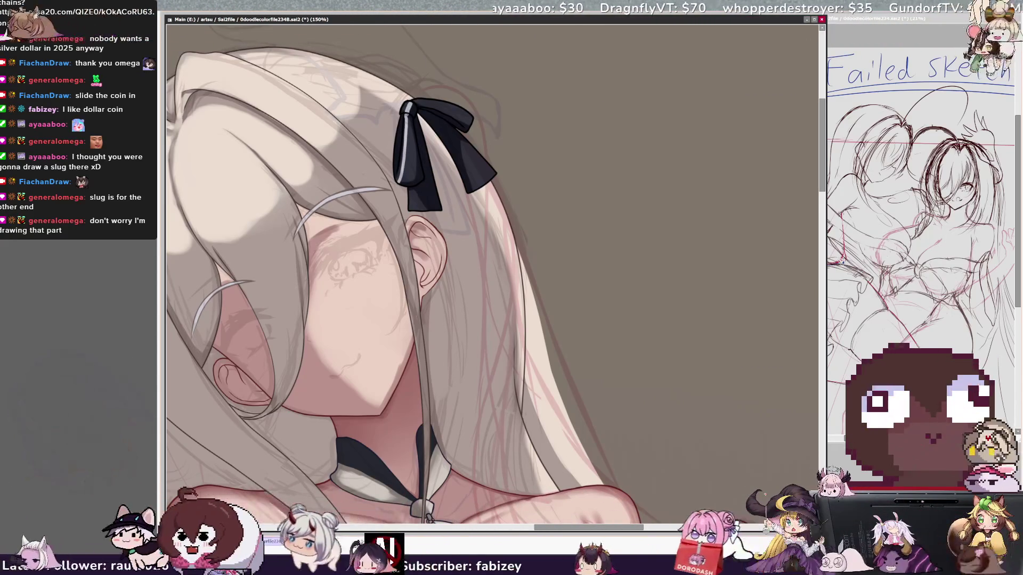
- Add more white stripes along the ribbon's left loop and down its tail
drag(414, 160, 410, 126)
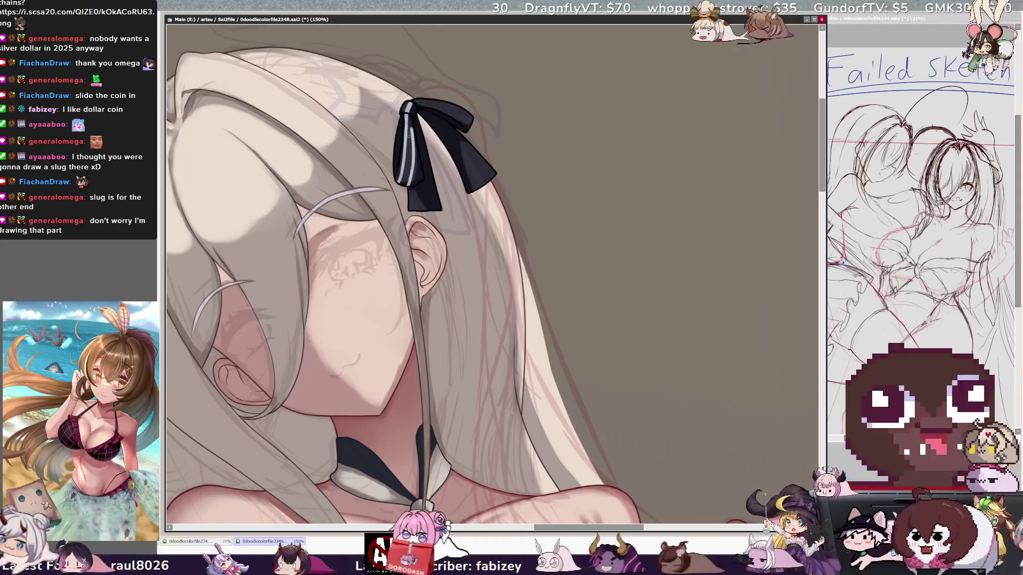
drag(400, 187, 407, 114)
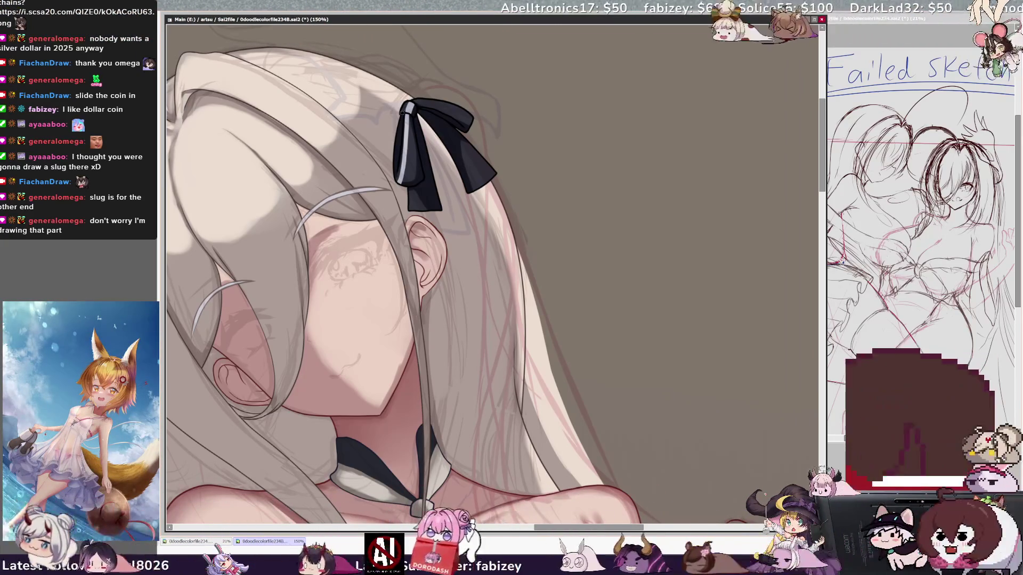
drag(406, 110, 406, 122)
drag(408, 193, 411, 144)
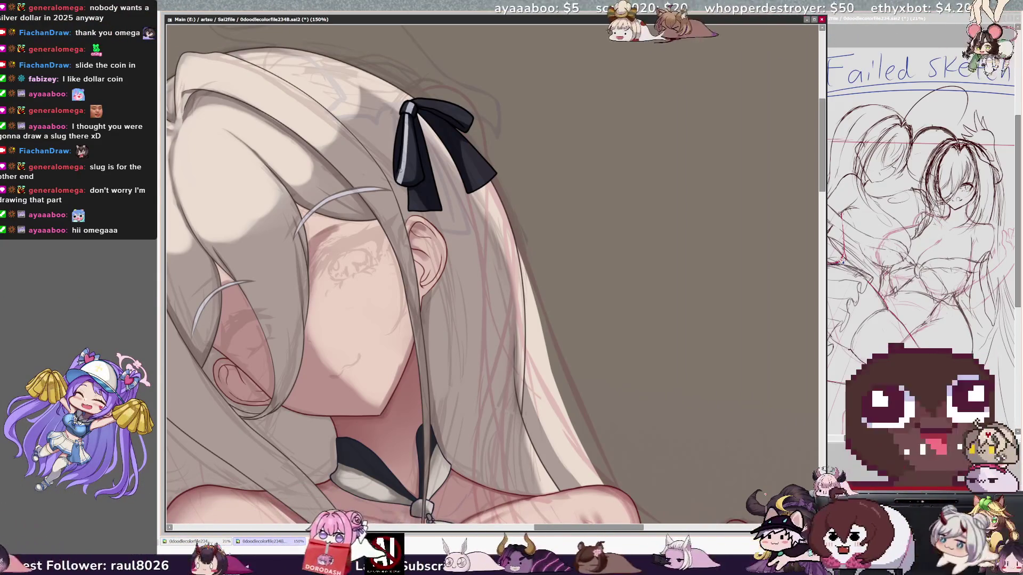
drag(408, 187, 410, 112)
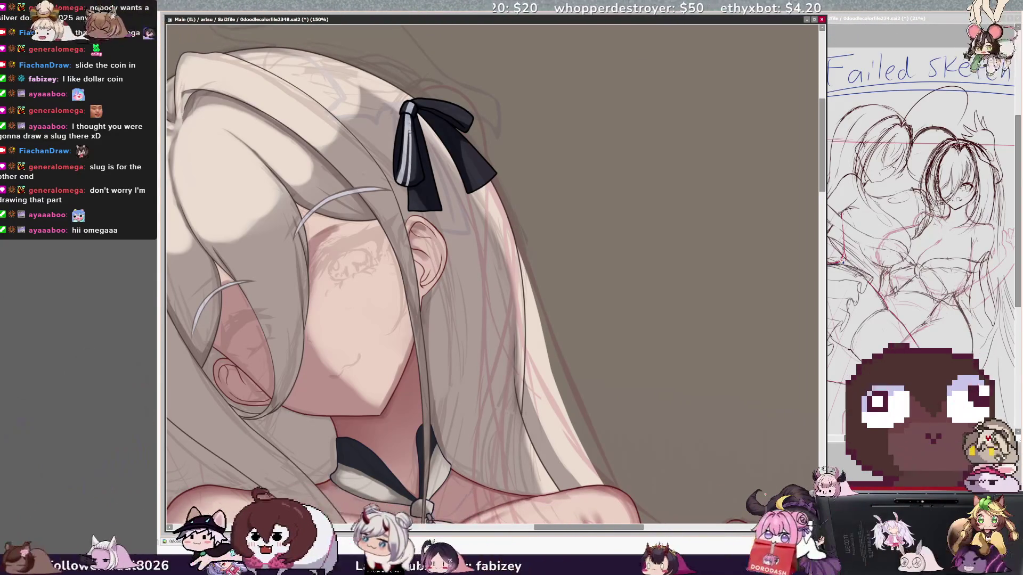
drag(410, 147, 410, 128)
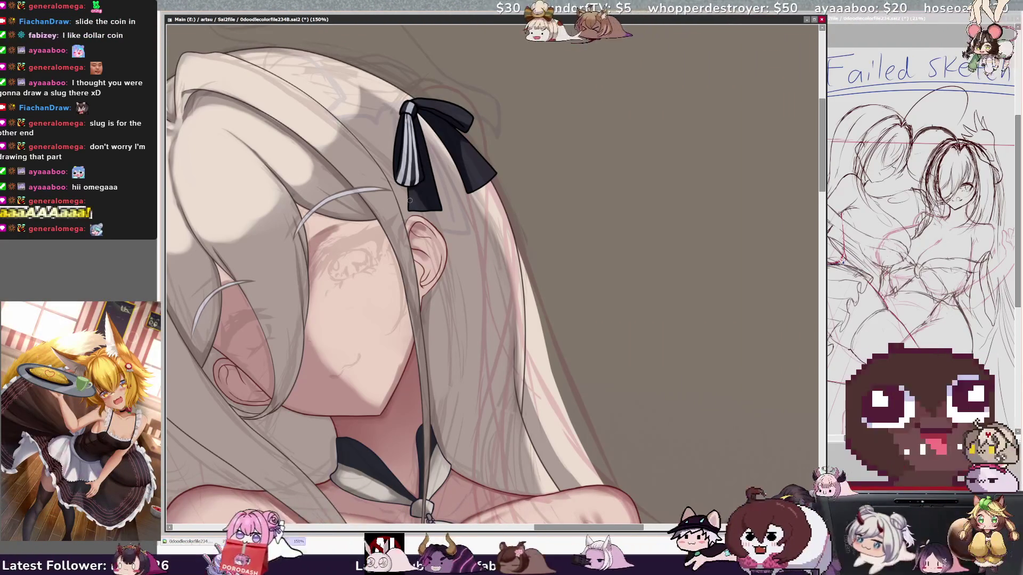
mouse_move(412, 190)
mouse_down()
mouse_move(412, 213)
mouse_move(419, 182)
mouse_up()
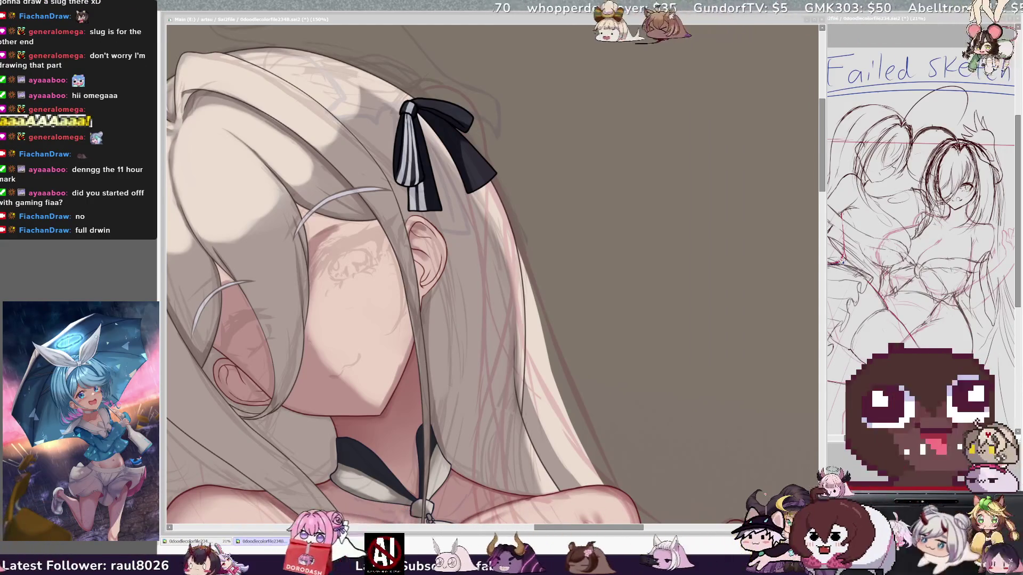
- Zoom out to about 35% so the whole illustration fits in view
key(ctrl+minus)
key(ctrl+minus)
key(ctrl+minus)
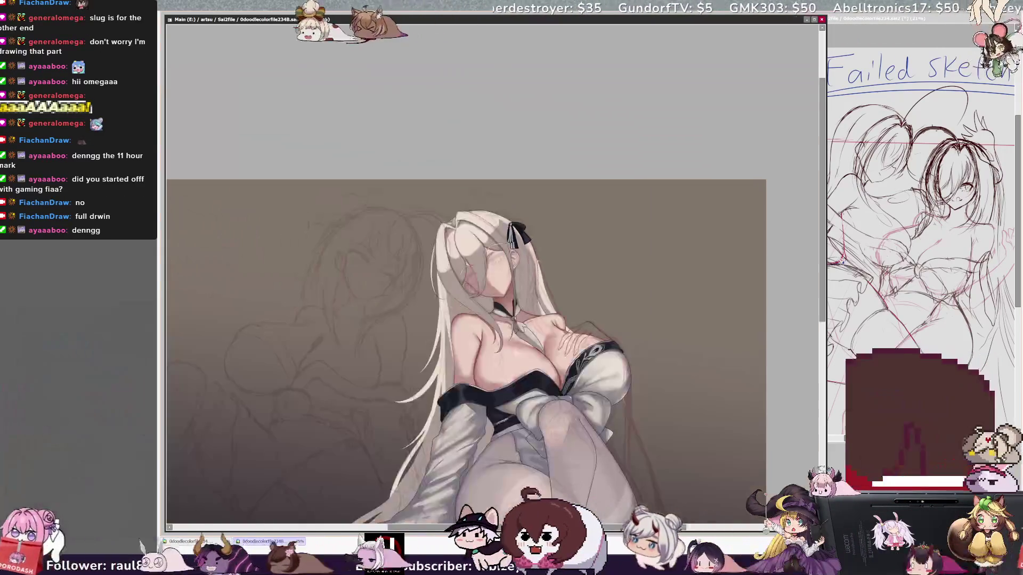
key(ctrl+minus)
key(ctrl+plus)
key(ctrl+plus)
key(ctrl+plus)
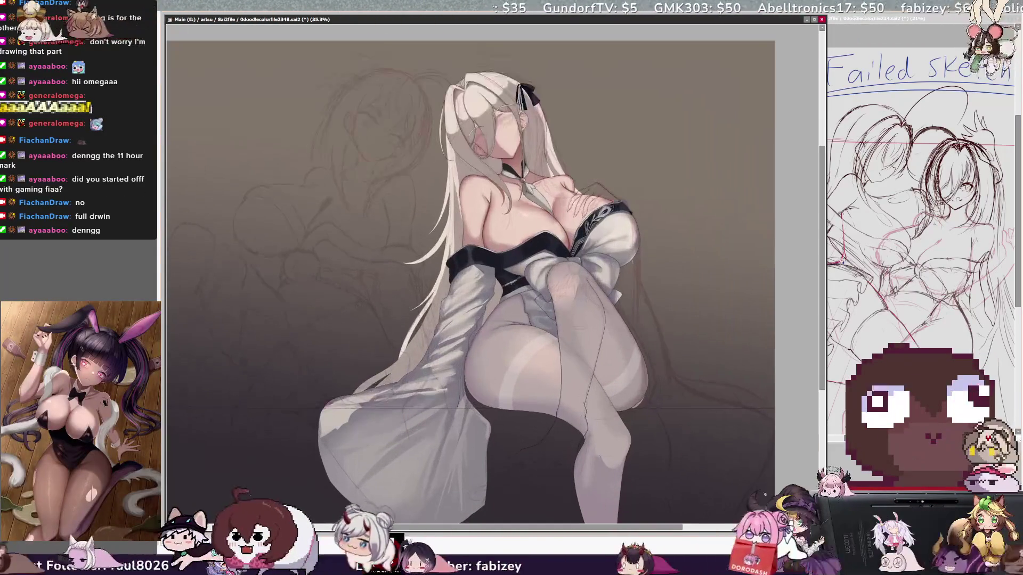